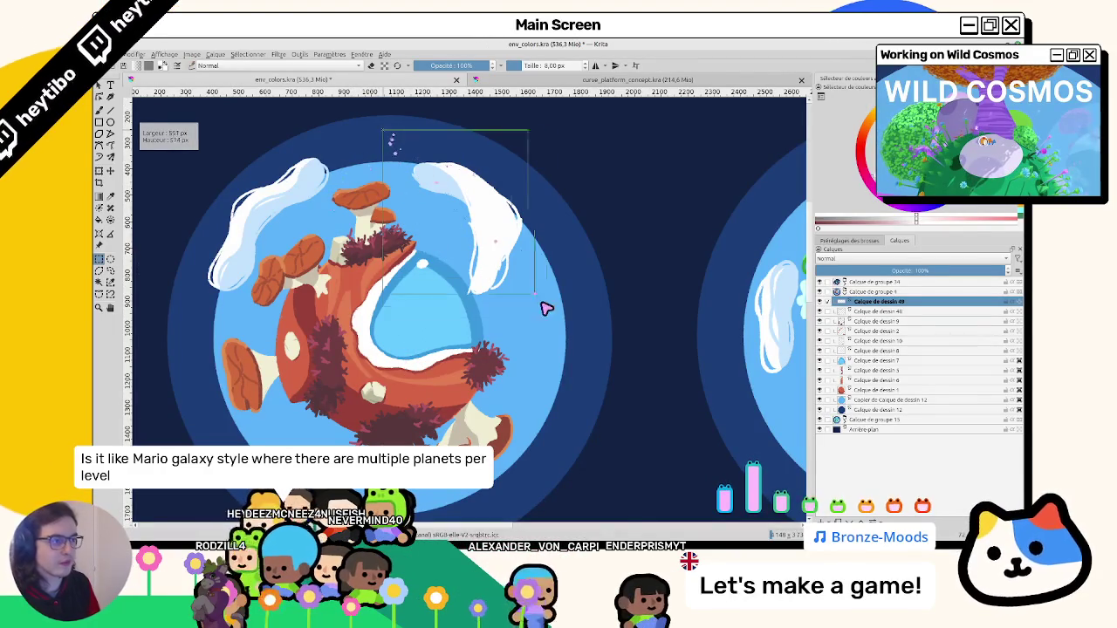
- Liquify the white cloud swirl on the mushroom planet's edge to push it thicker
key(ctrl+t)
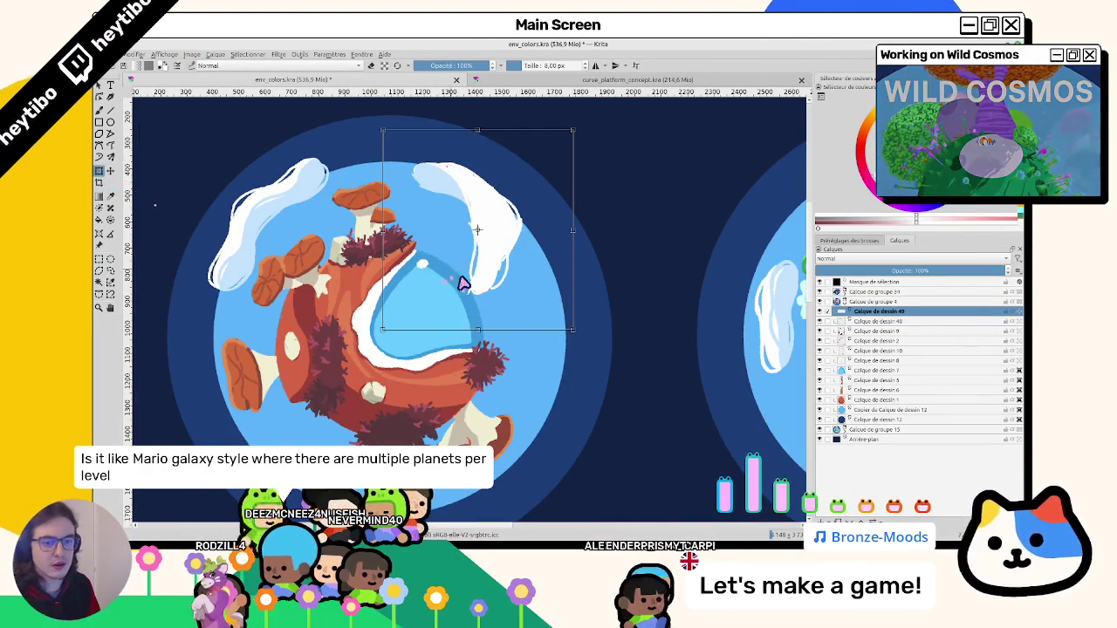
right_click(462, 281)
click(488, 332)
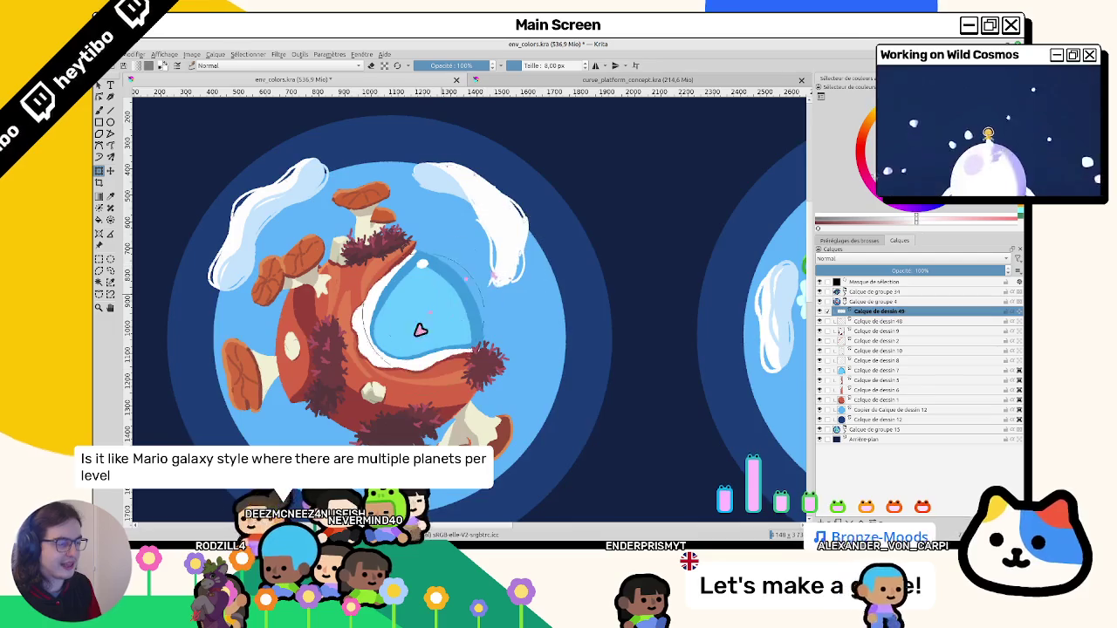
scroll(536, 390, up, 1)
drag(536, 390, 460, 252)
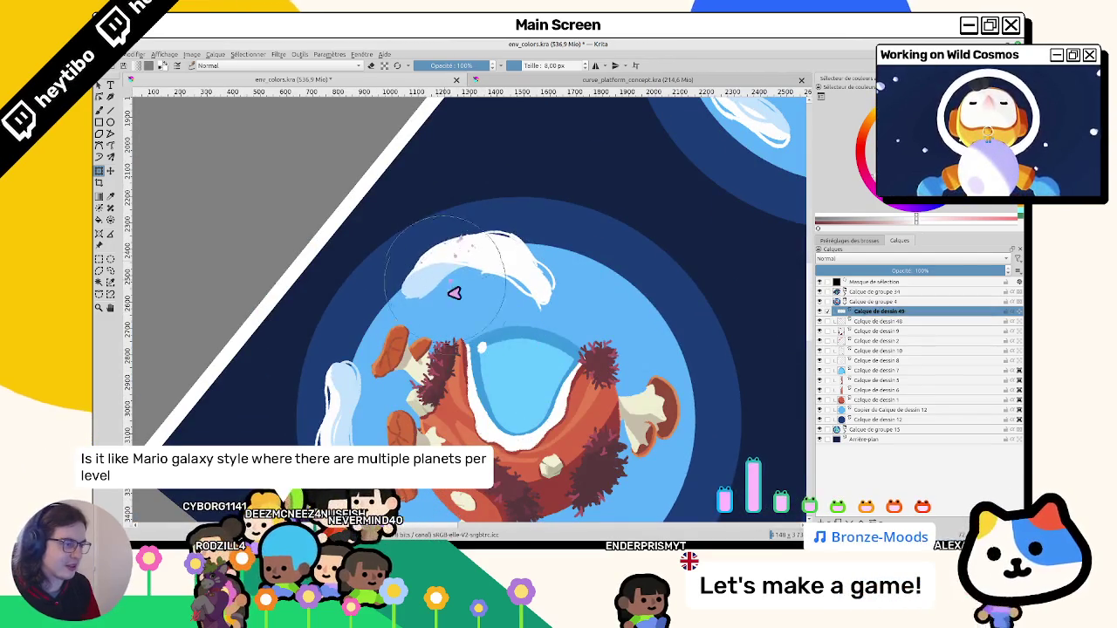
drag(436, 316, 488, 286)
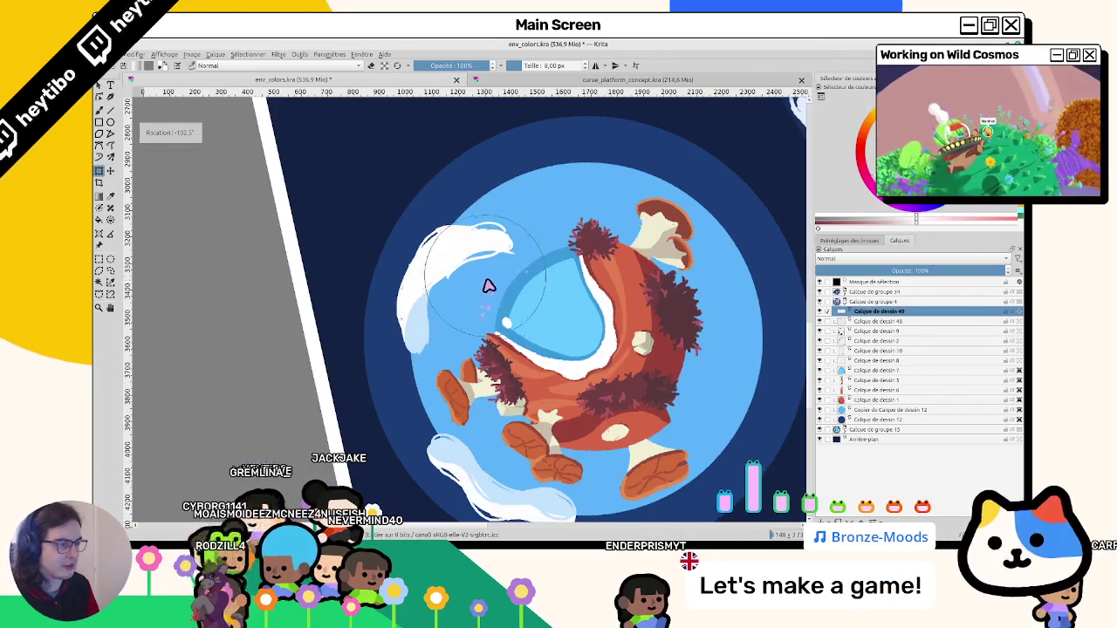
drag(481, 242, 471, 219)
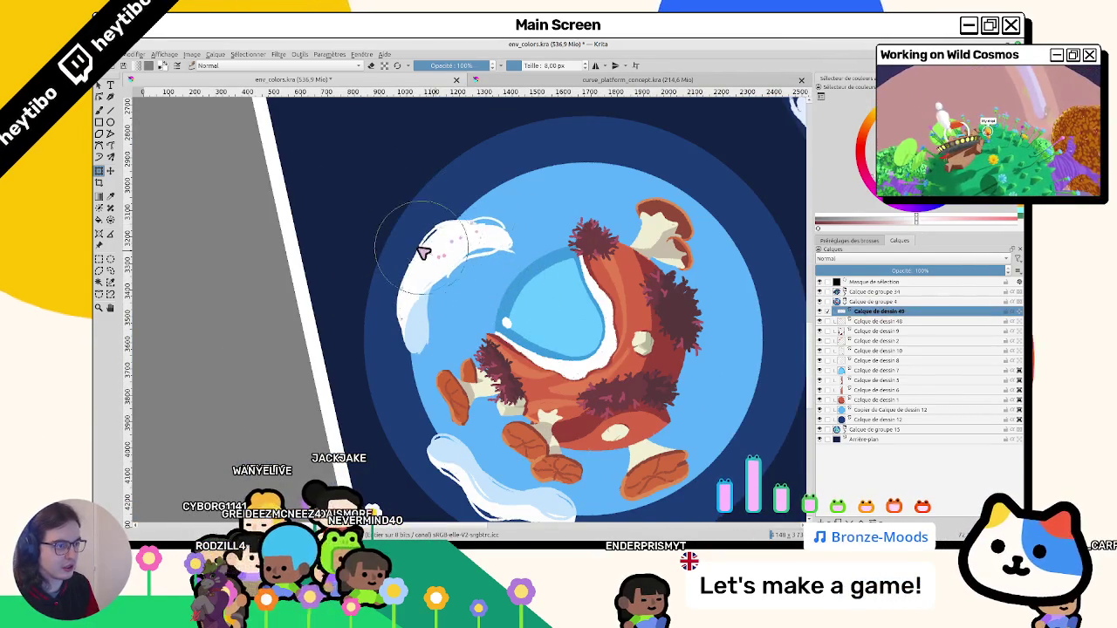
- Extend the cloud stroke slightly longer and reset the canvas rotation to upright
drag(392, 286, 463, 312)
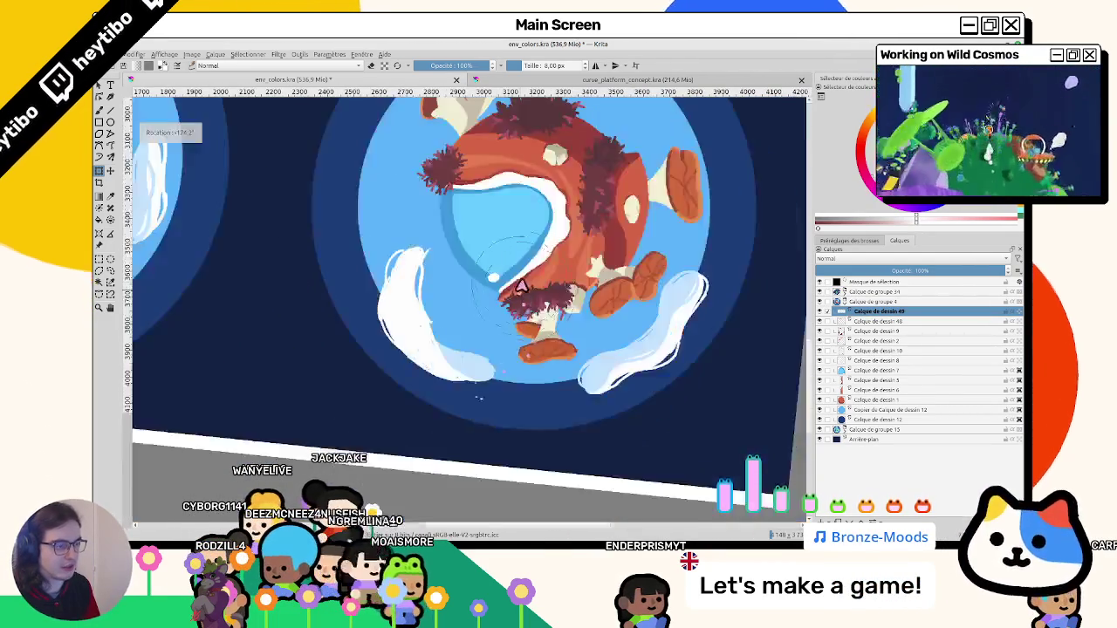
key(5)
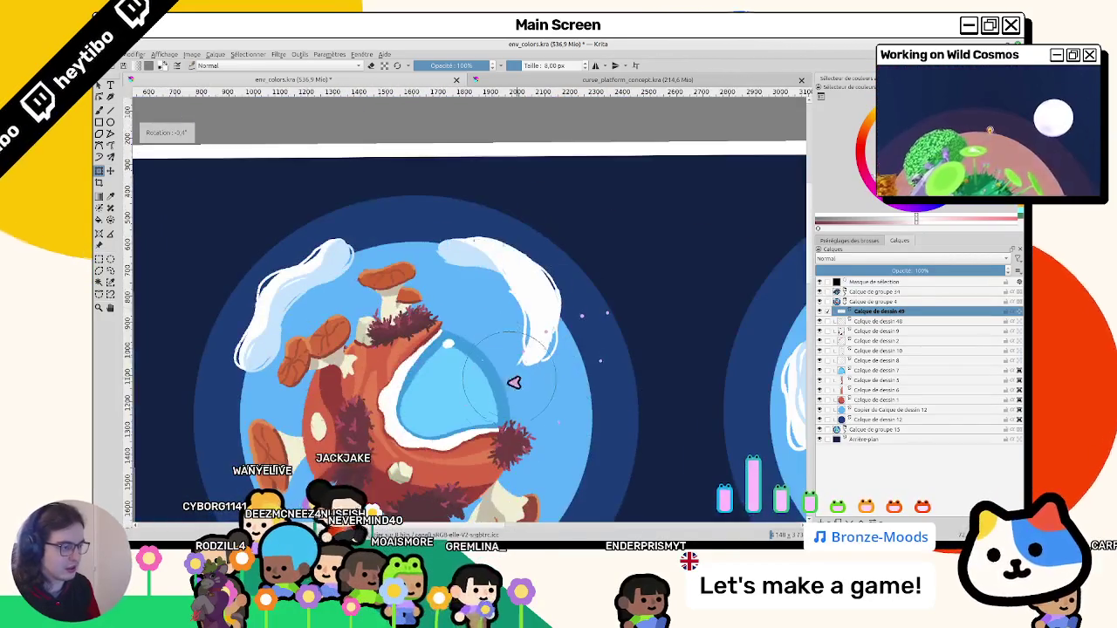
drag(600, 387, 553, 252)
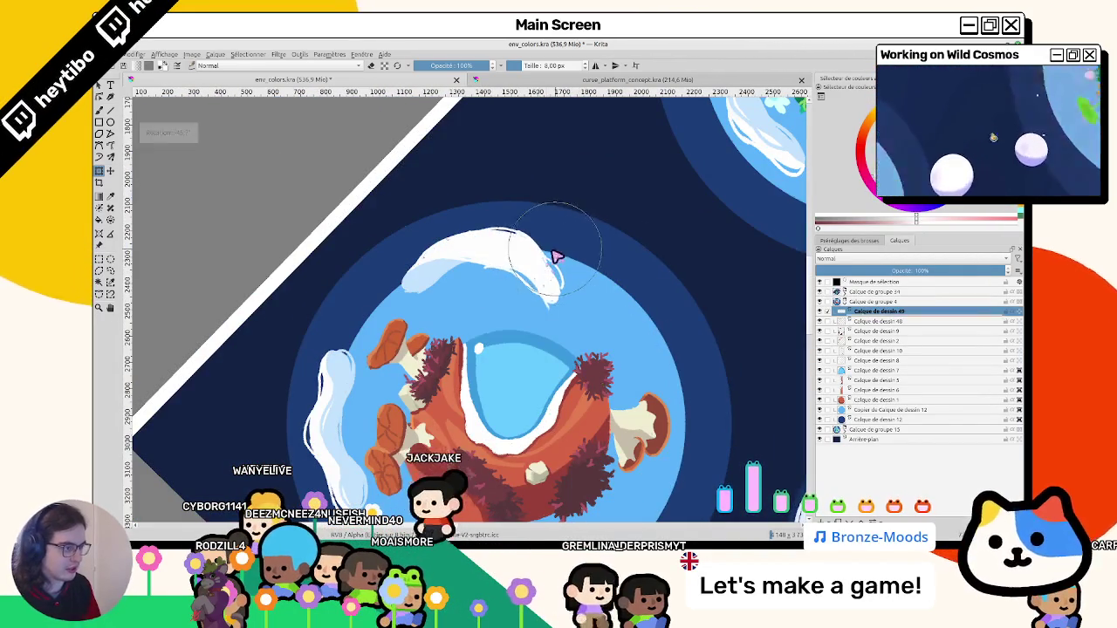
key(5)
scroll(544, 257, up, 2)
scroll(550, 255, down, 5)
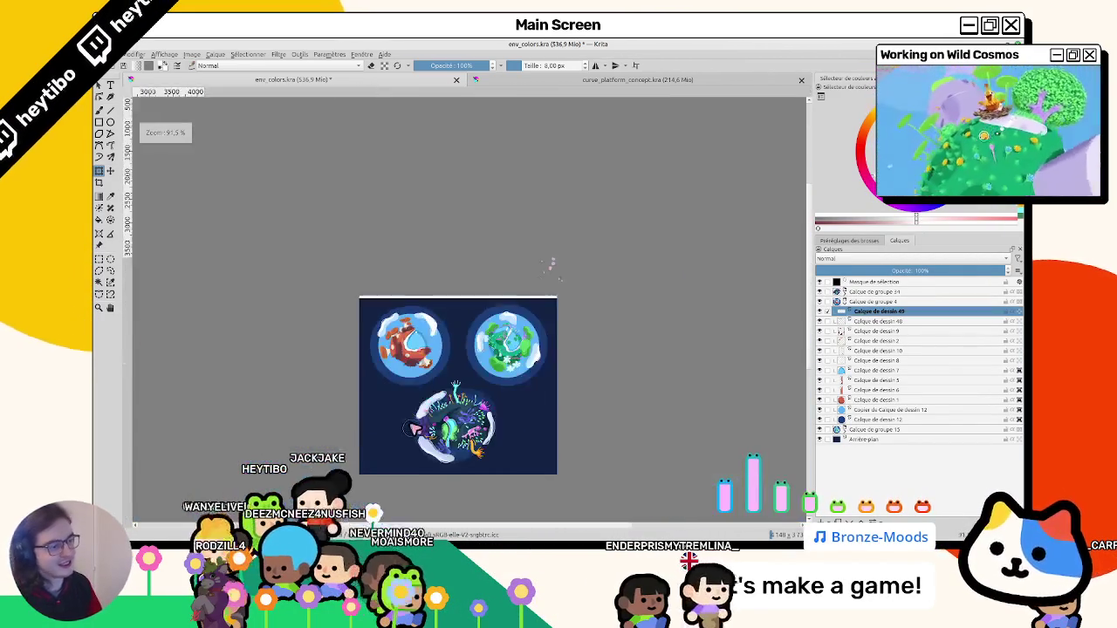
scroll(436, 296, up, 2)
scroll(404, 317, up, 3)
- Commit the liquify, drop the selection, and paint white along the cloud's outer edge
click(174, 249)
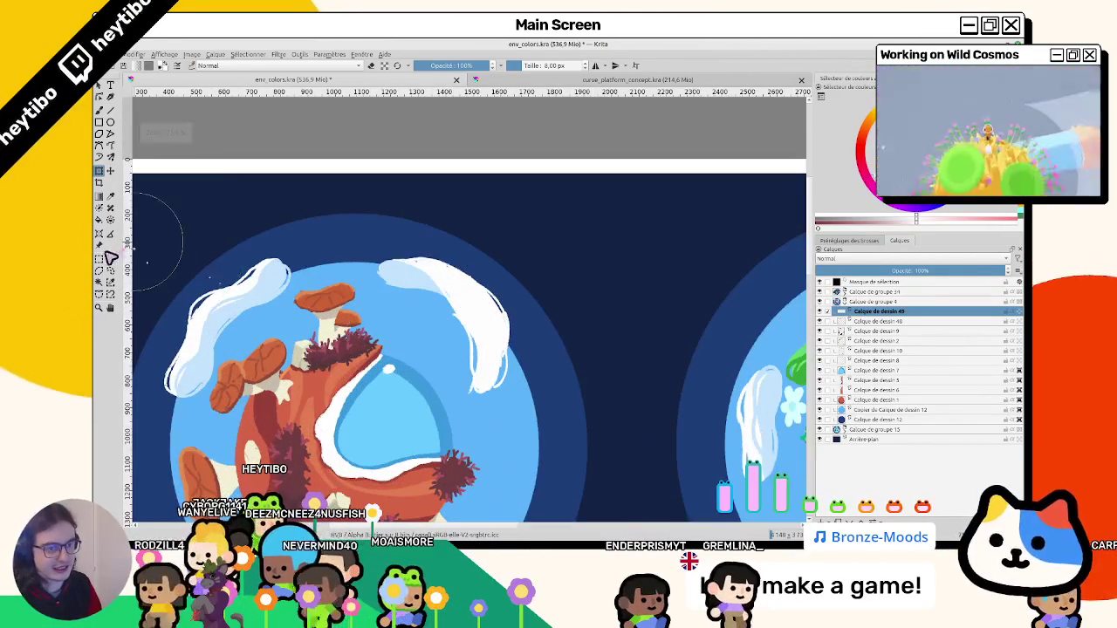
scroll(414, 281, up, 2)
drag(436, 287, 486, 285)
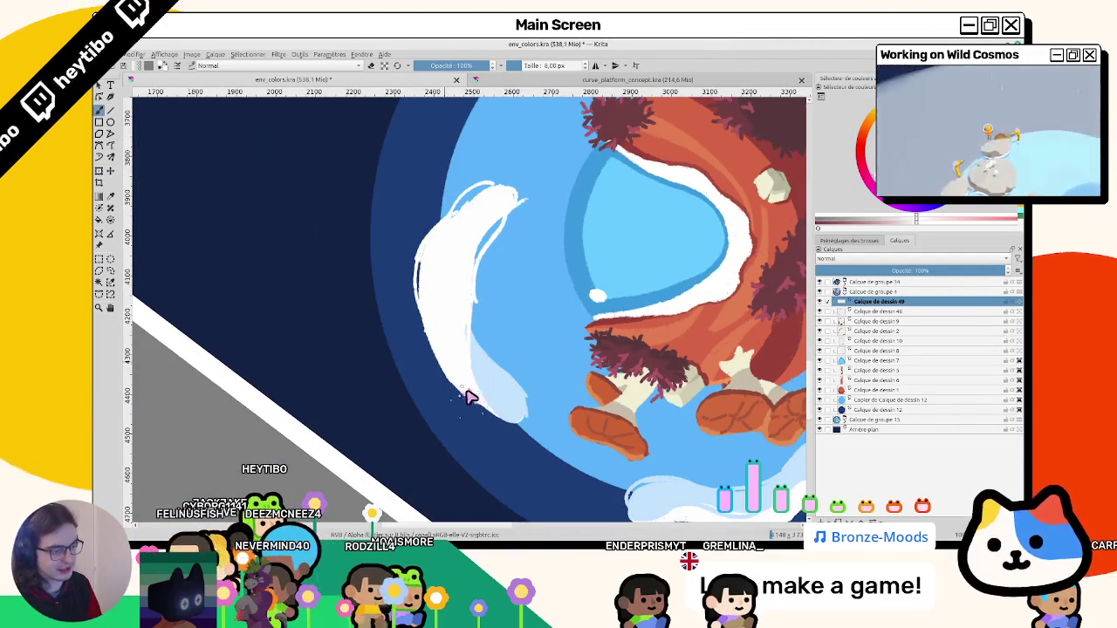
drag(476, 404, 491, 428)
drag(465, 308, 456, 377)
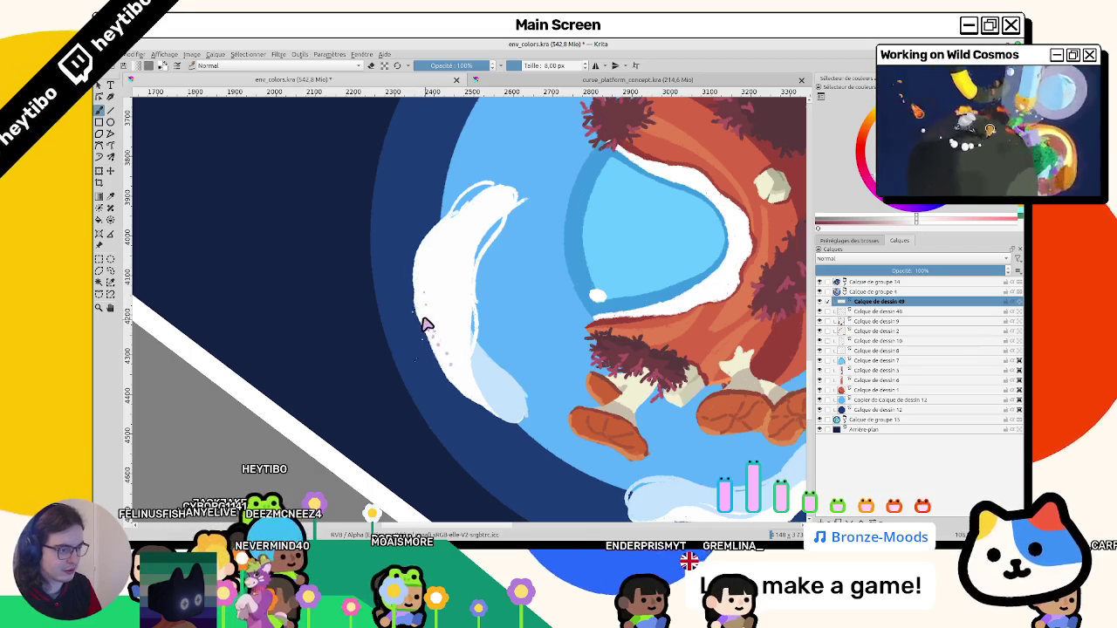
- Add a thin white stroke along the cloud swirl's upper rim
key(5)
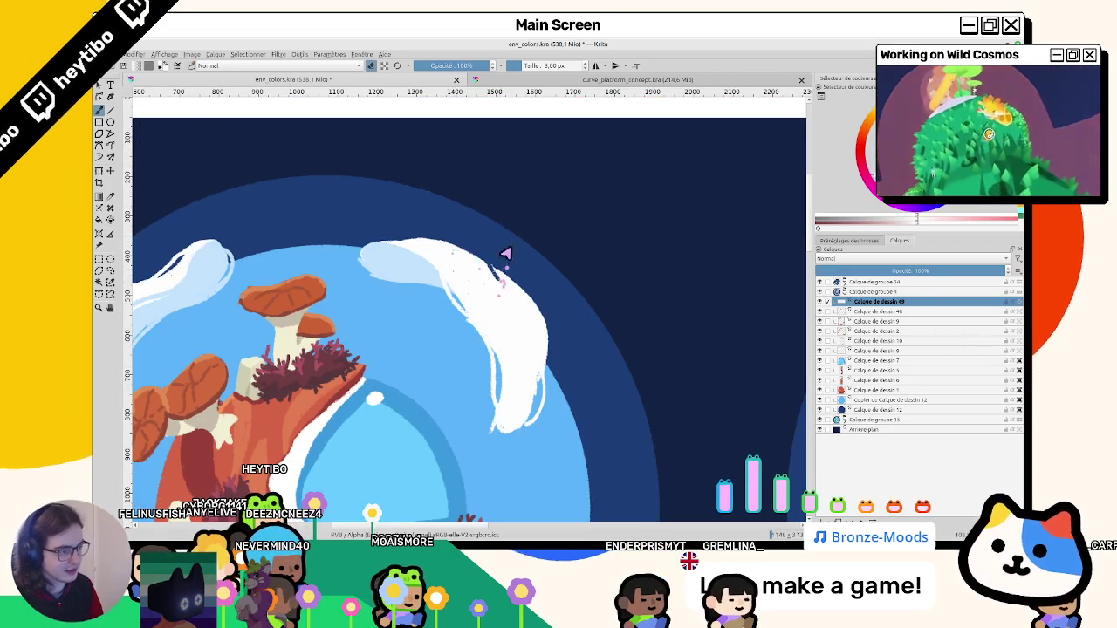
drag(506, 254, 425, 298)
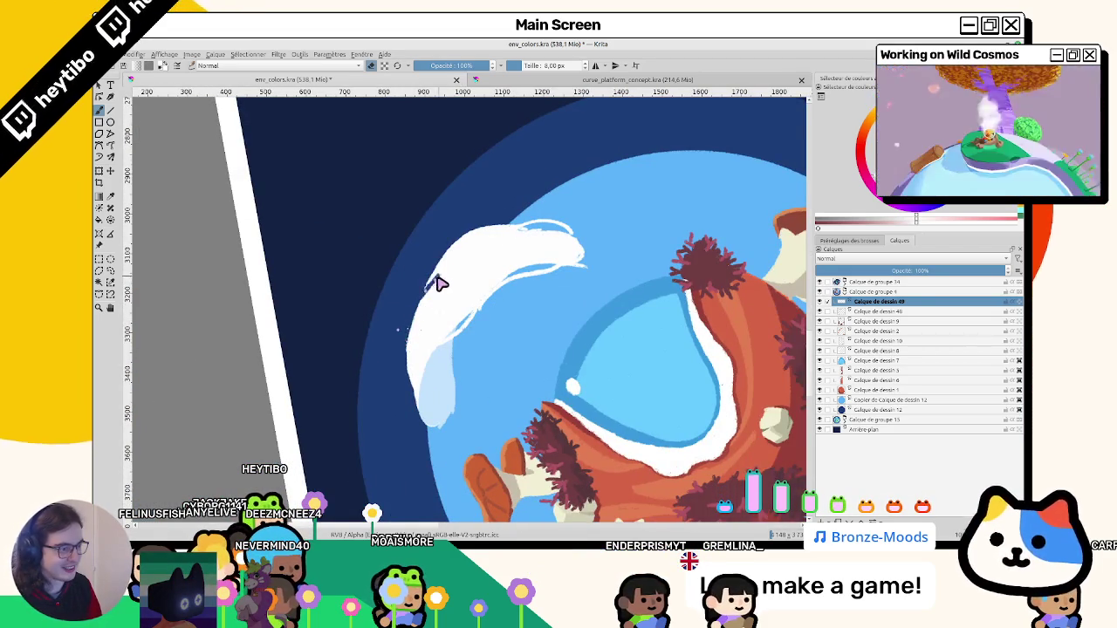
drag(448, 255, 420, 310)
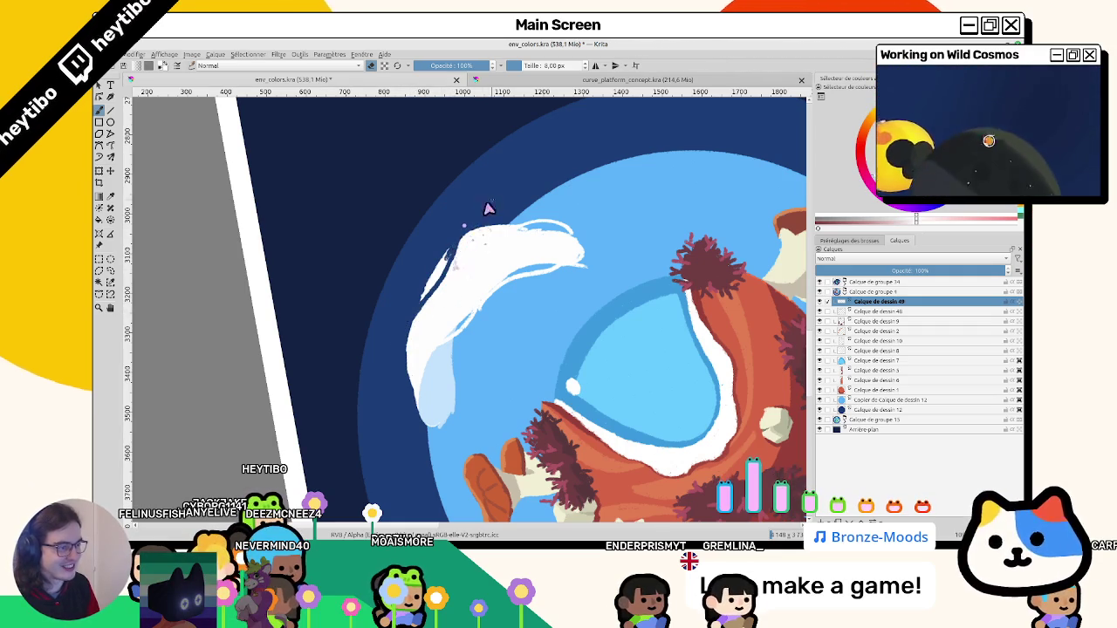
- Close a polygon selection around the cloud tip, then clear it and return to the brush
scroll(467, 231, up, 3)
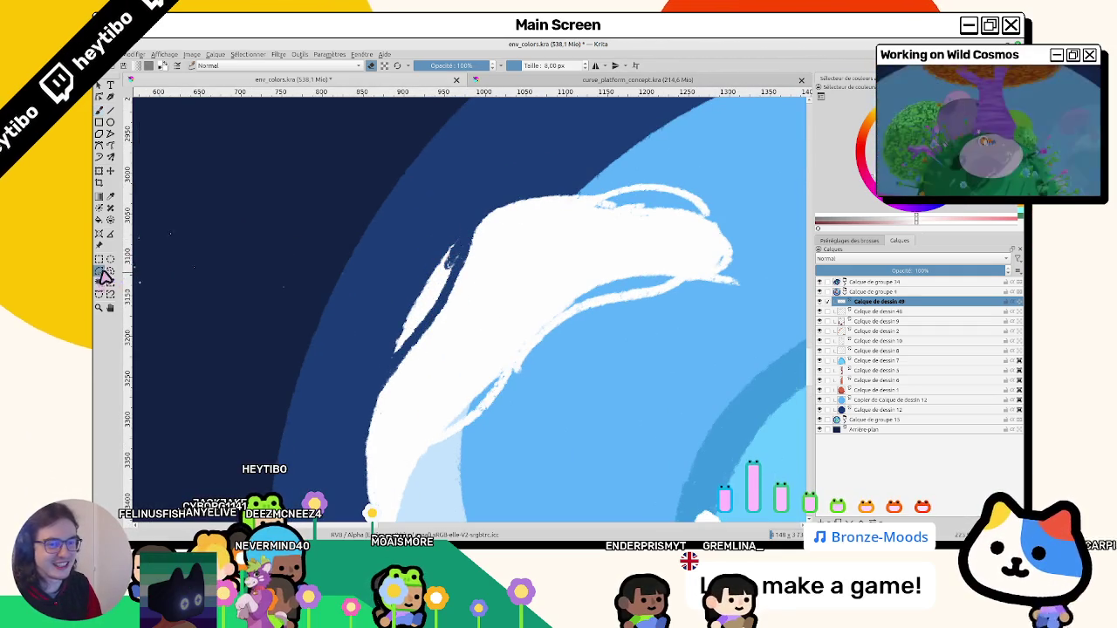
click(453, 282)
double_click(462, 212)
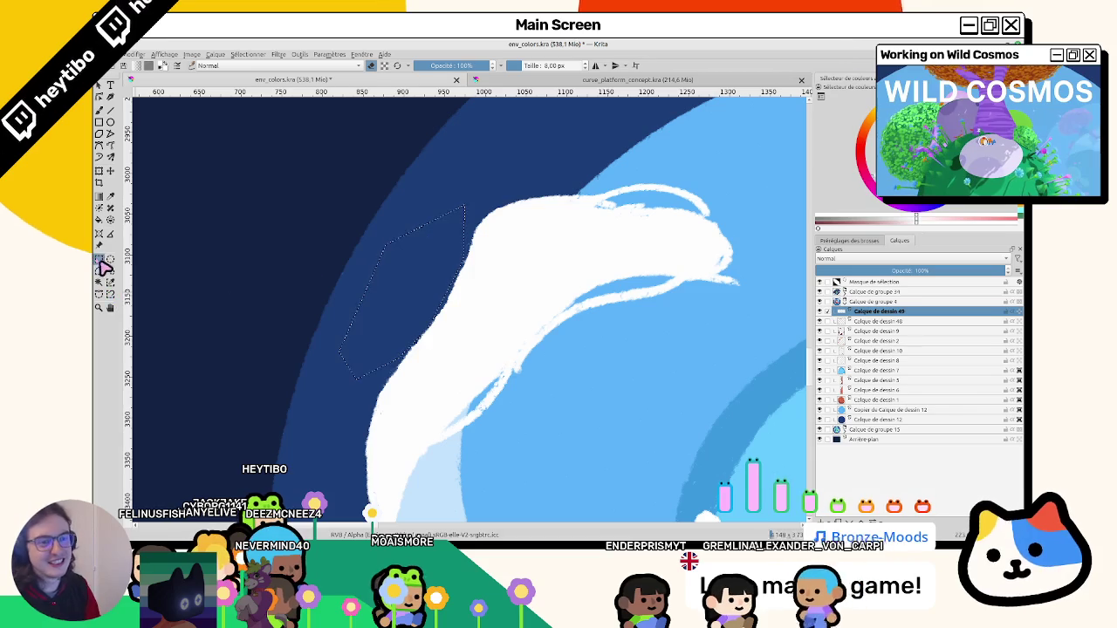
click(175, 253)
key(b)
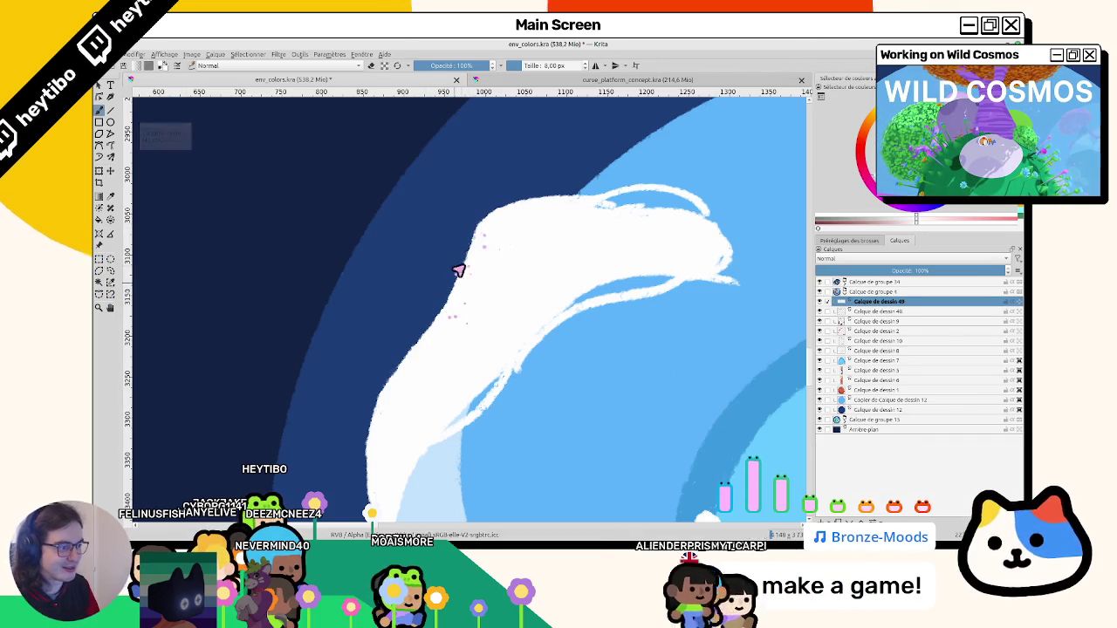
- Clean the cloud tip's edge with light-blue paint and reset the canvas rotation to 0°
scroll(480, 336, down, 1)
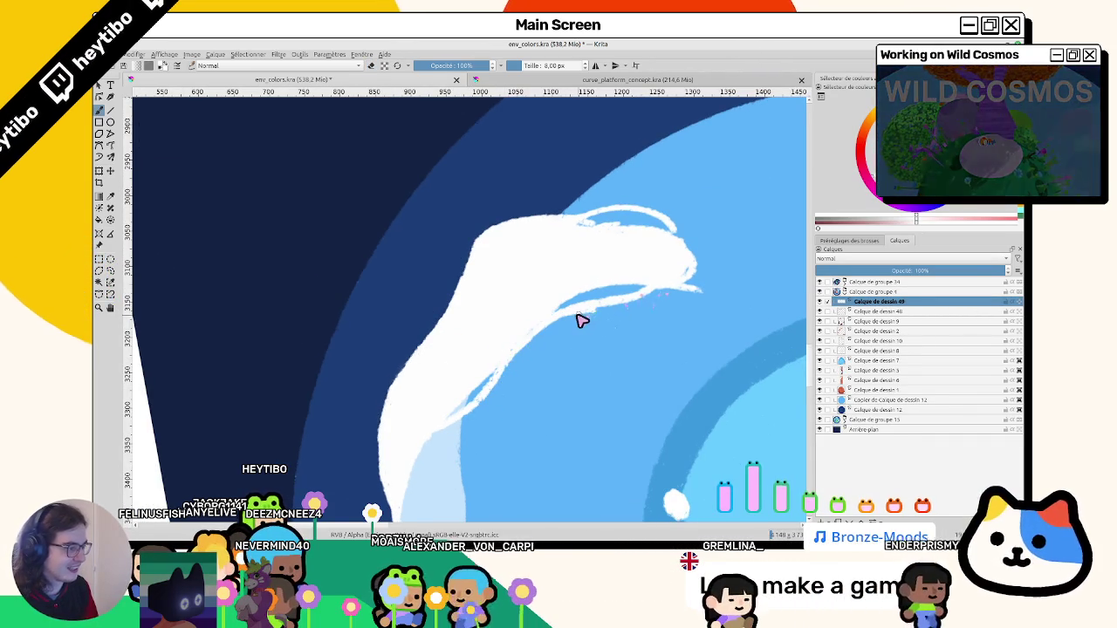
drag(617, 294, 523, 186)
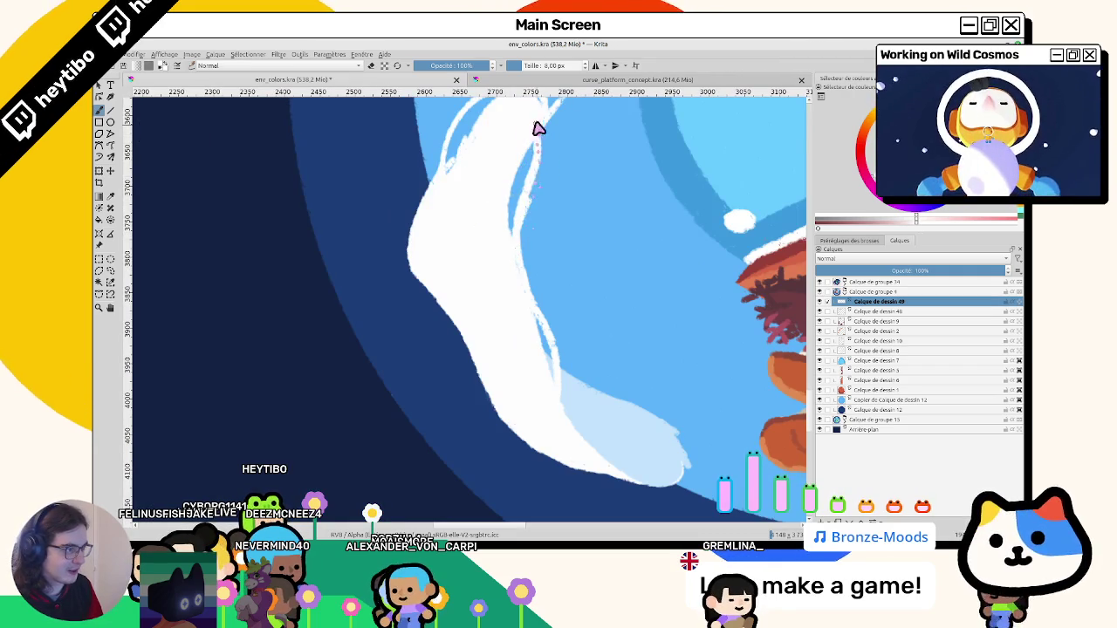
drag(526, 217, 519, 212)
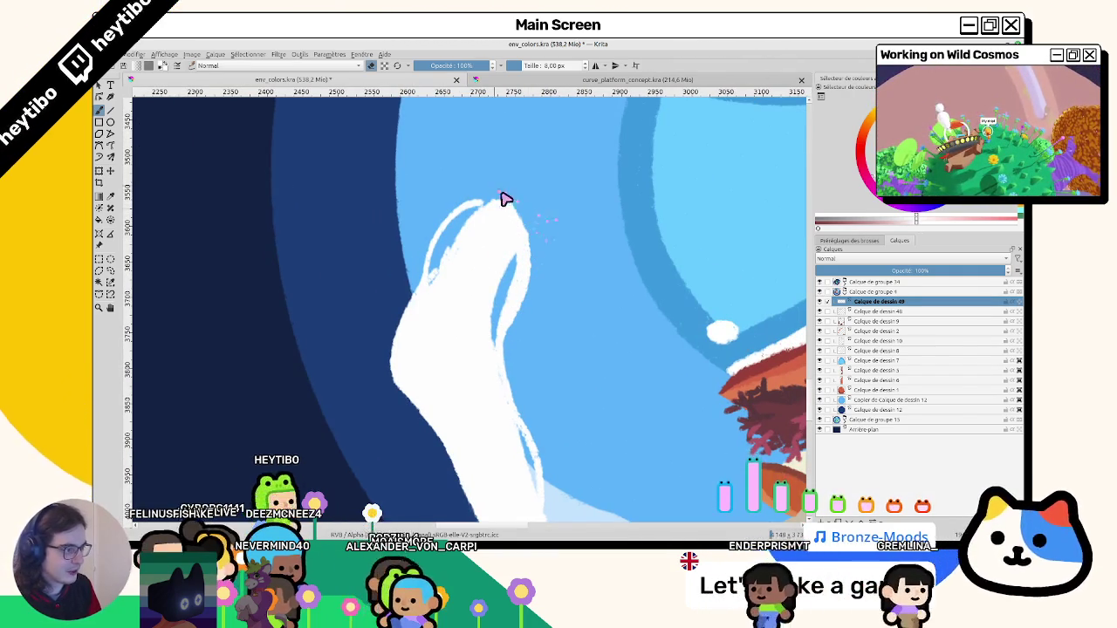
mouse_move(498, 204)
mouse_down()
mouse_move(463, 247)
mouse_move(451, 242)
mouse_move(471, 230)
mouse_up()
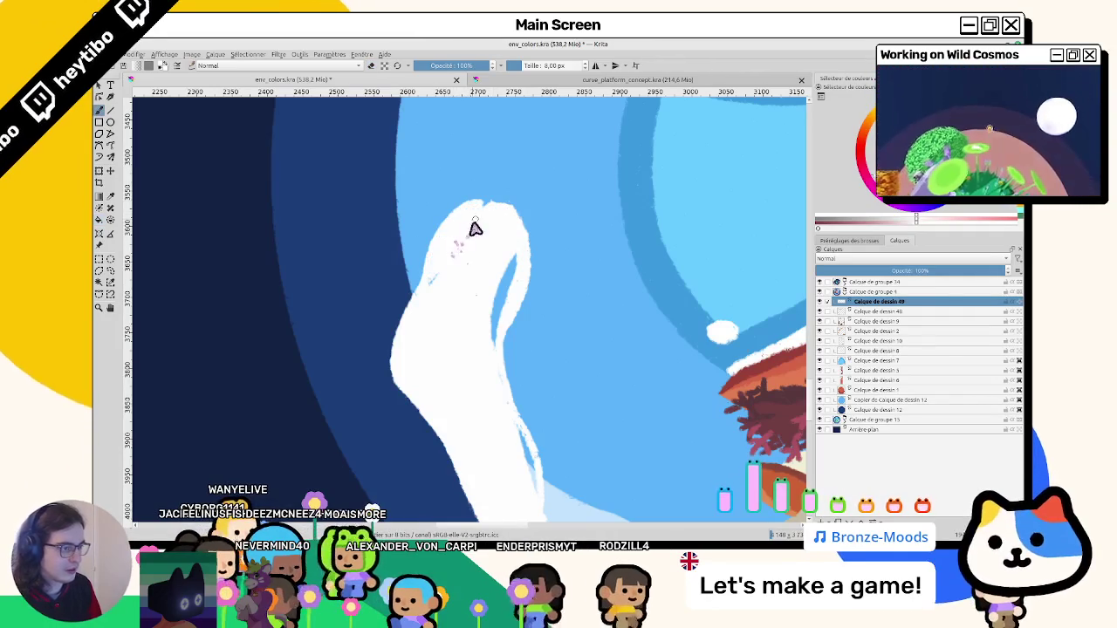
ctrl+scroll(453, 306, down, 3)
key(4)
key(5)
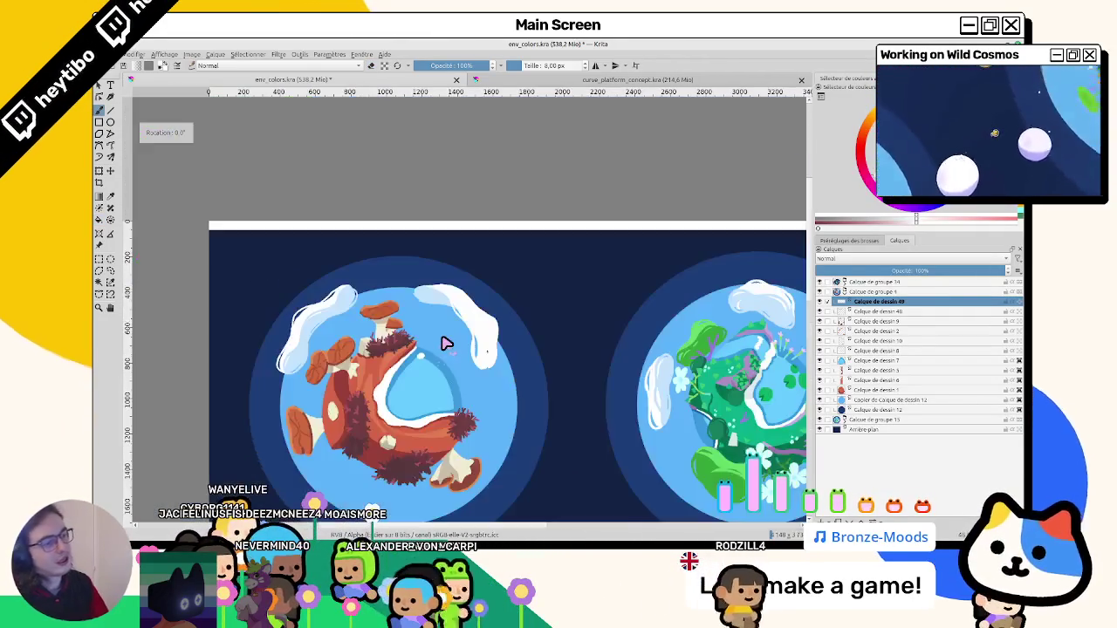
key(1)
scroll(651, 200, down, 2)
scroll(549, 287, up, 1)
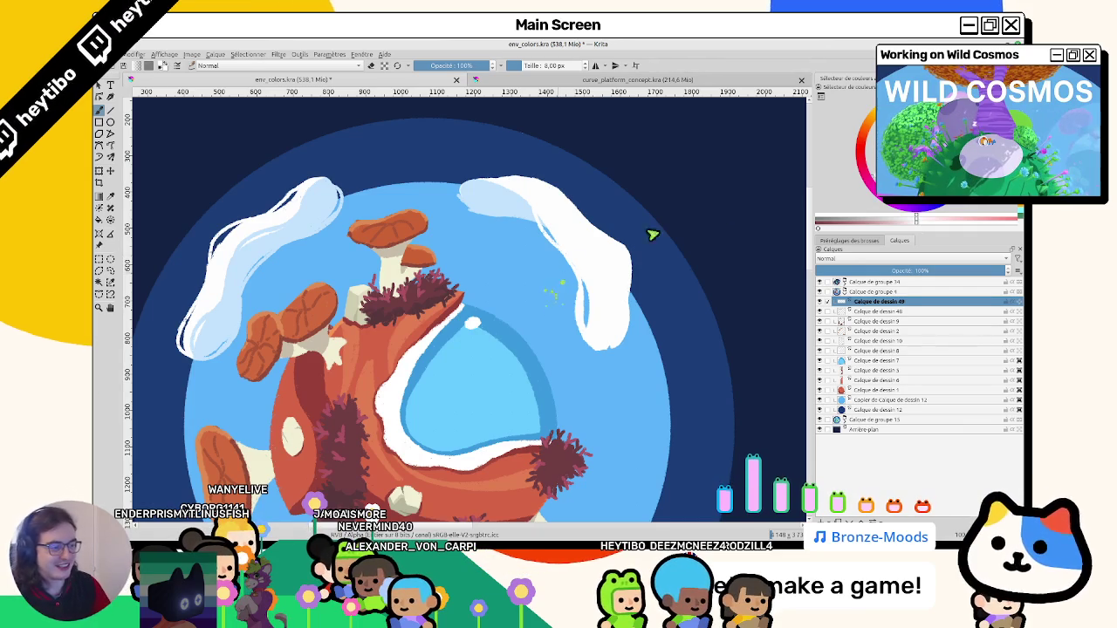
- Fill the white top strip on the Arrière-plan layer with the sampled dark navy
scroll(677, 235, down, 5)
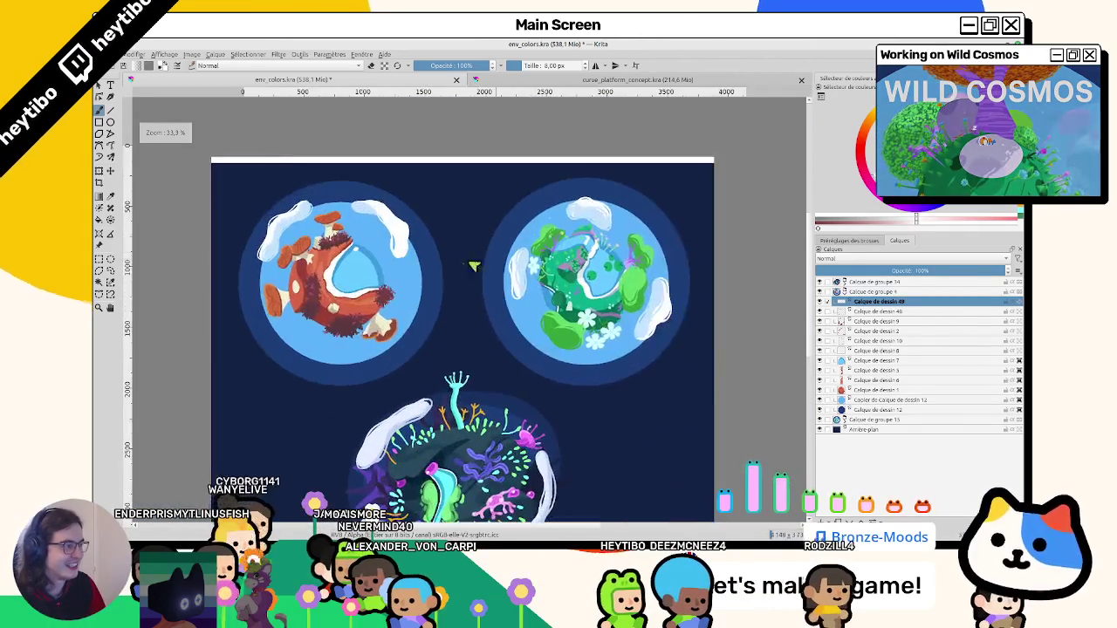
key(Page_Down)
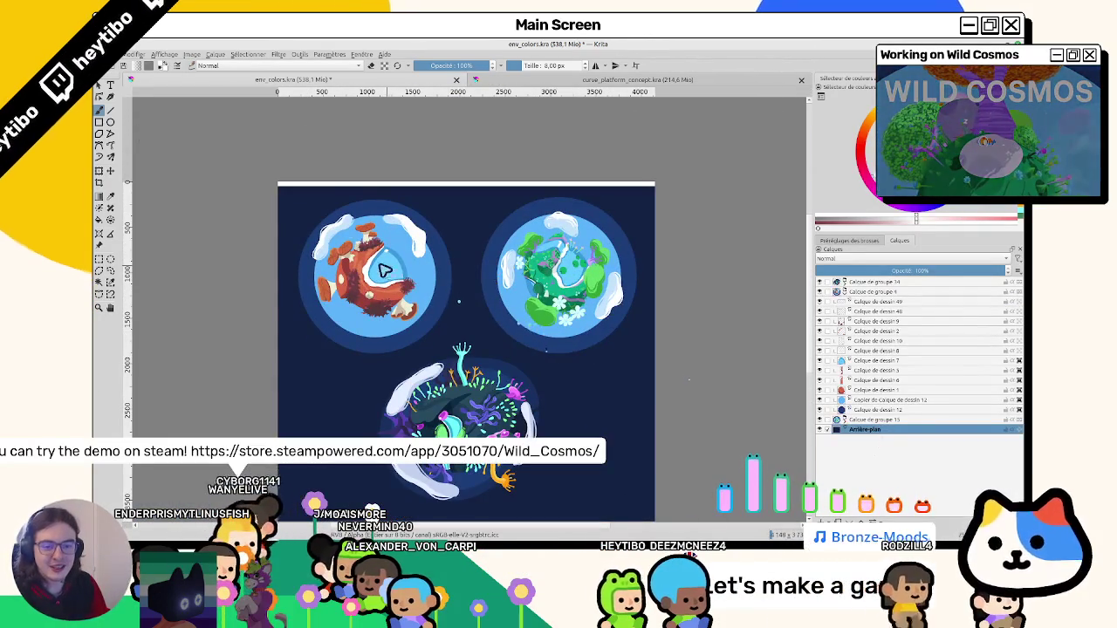
ctrl+click(461, 237)
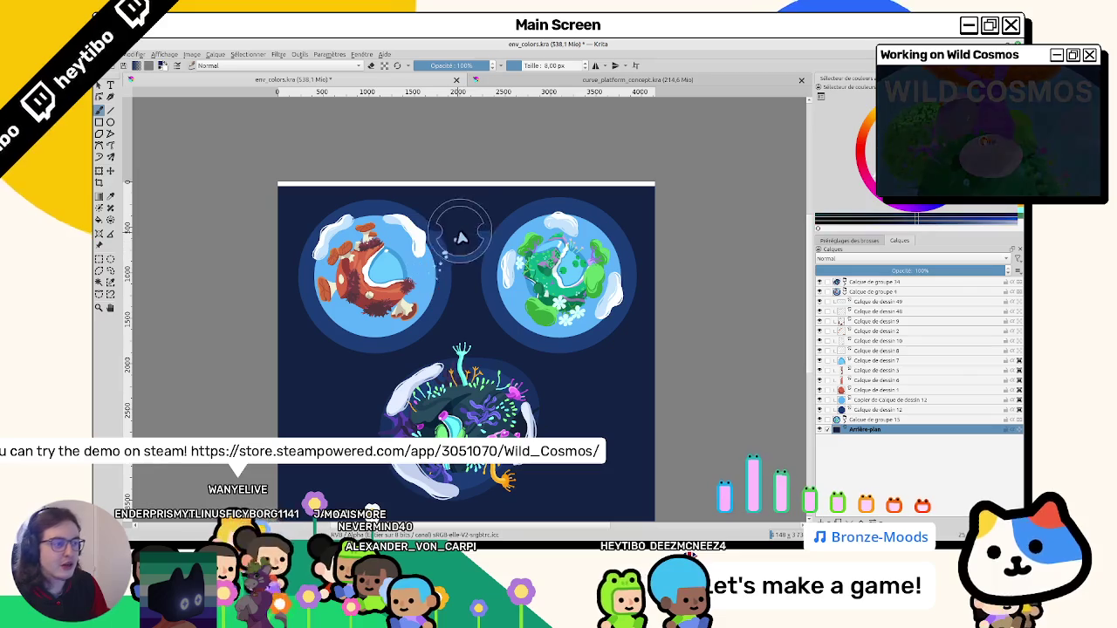
click(491, 184)
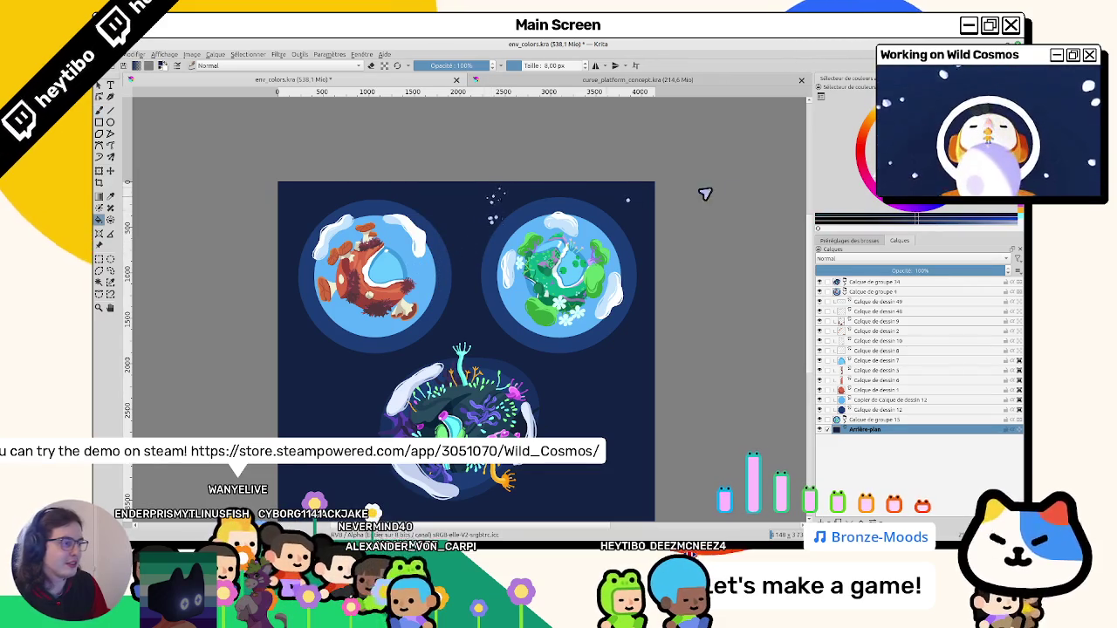
- Hide and re-show the background layer to check the navy fill
drag(705, 193, 740, 149)
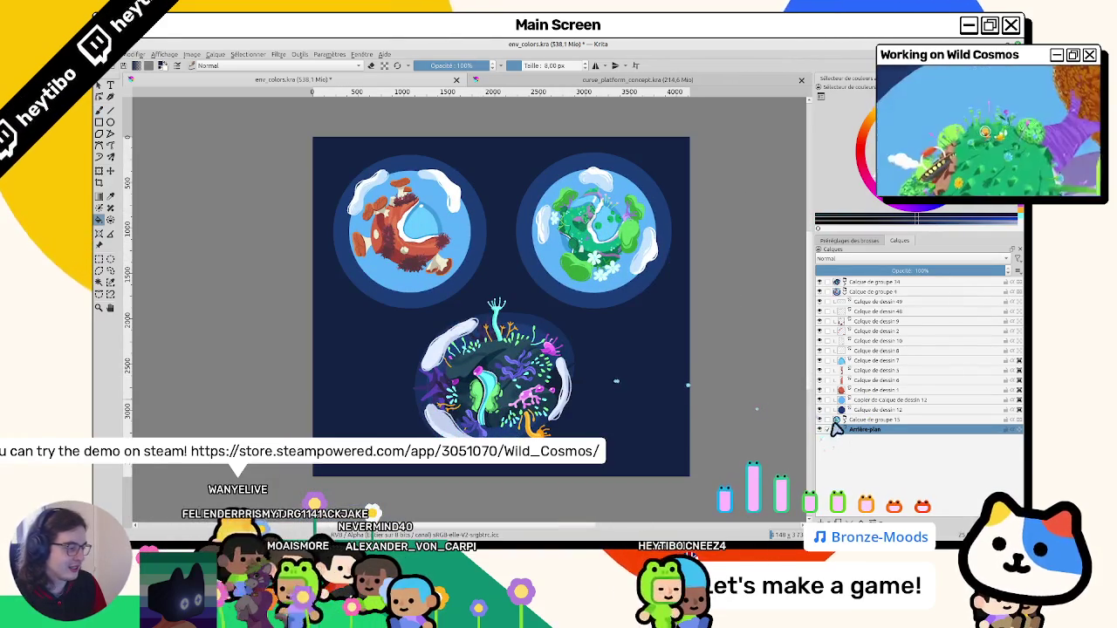
click(819, 429)
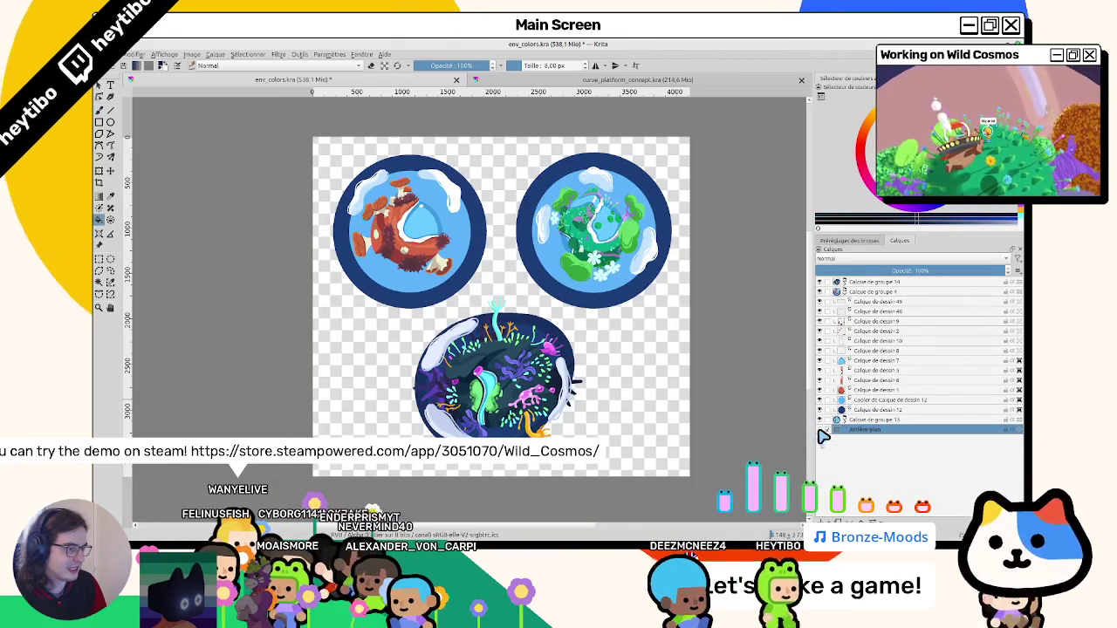
click(820, 430)
scroll(576, 375, up, 5)
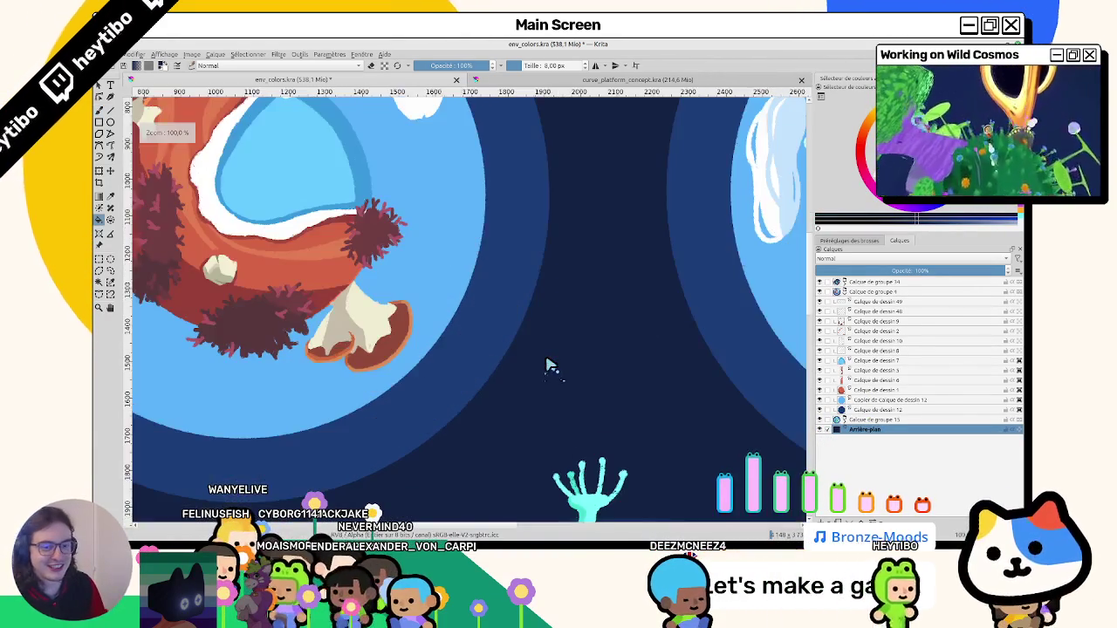
scroll(532, 340, down, 5)
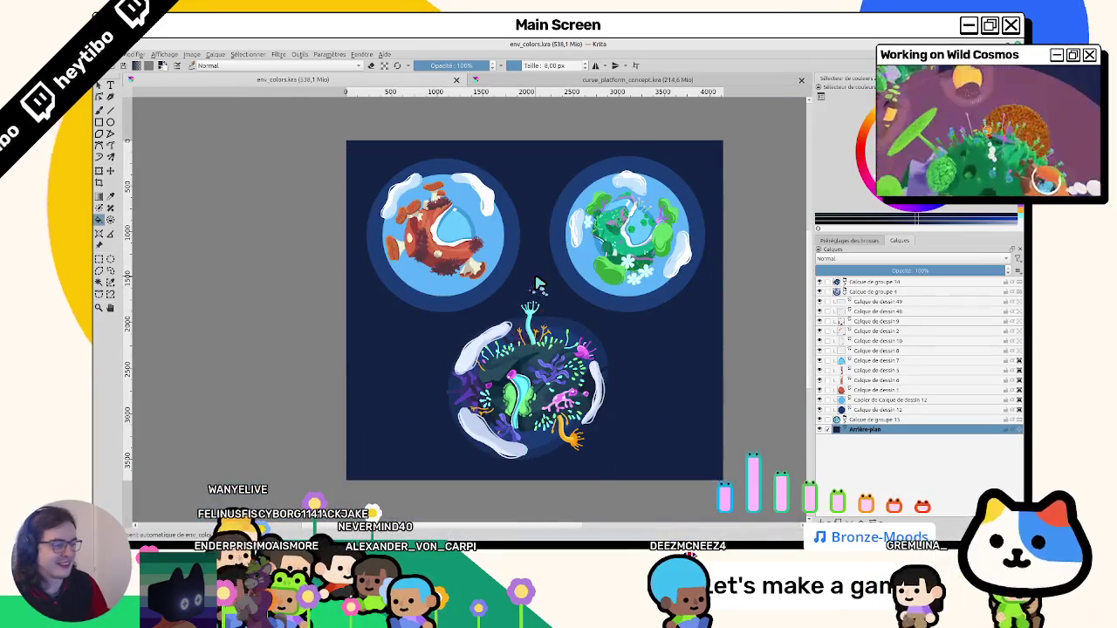
scroll(524, 323, up, 4)
scroll(534, 270, down, 1)
scroll(523, 249, down, 1)
scroll(533, 236, down, 2)
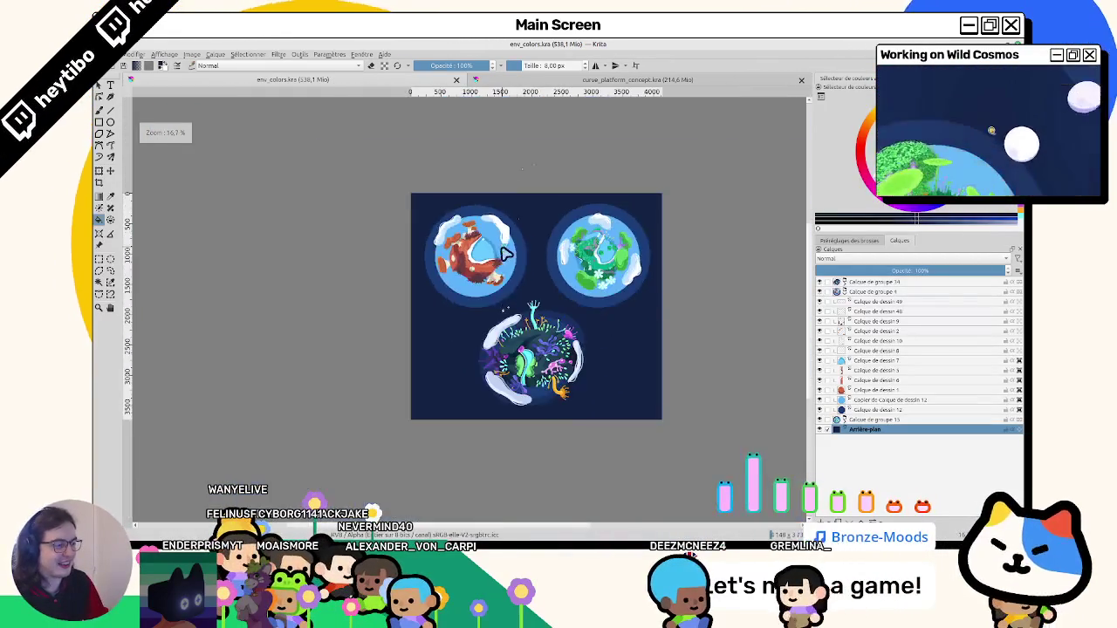
scroll(542, 222, up, 1)
scroll(542, 222, up, 1)
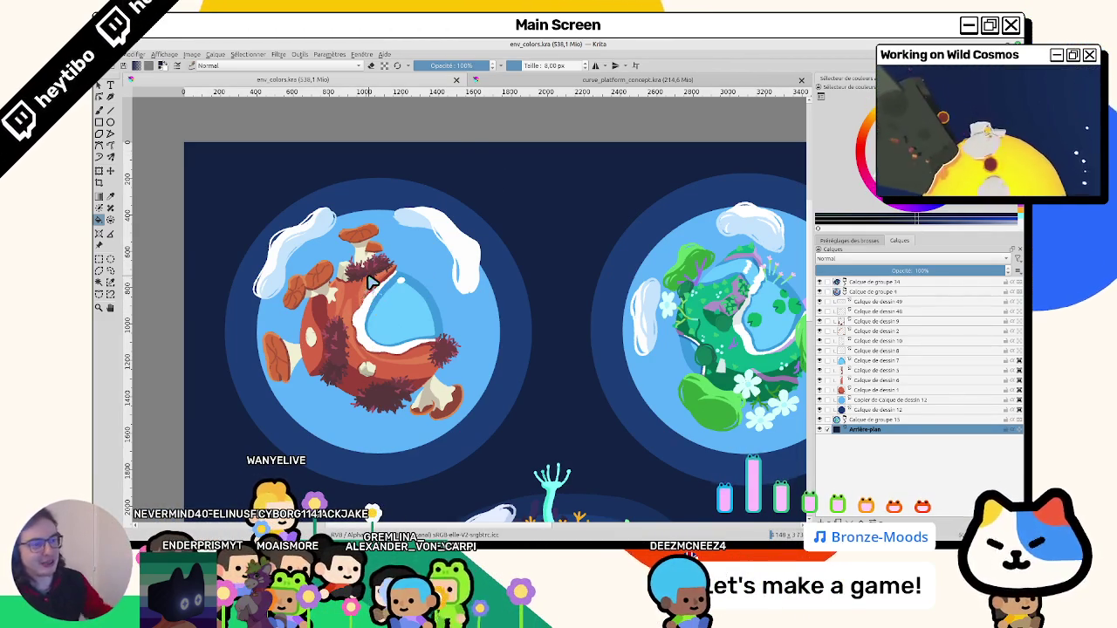
scroll(504, 312, down, 1)
scroll(504, 262, down, 1)
scroll(510, 272, down, 1)
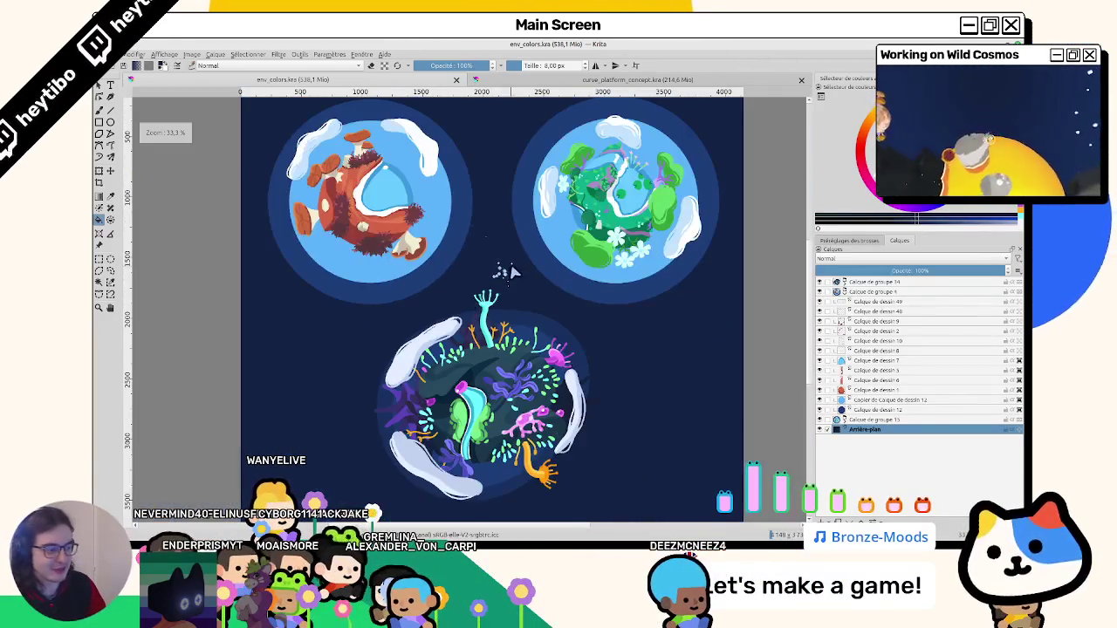
scroll(503, 278, up, 1)
scroll(524, 245, down, 1)
drag(488, 267, 518, 232)
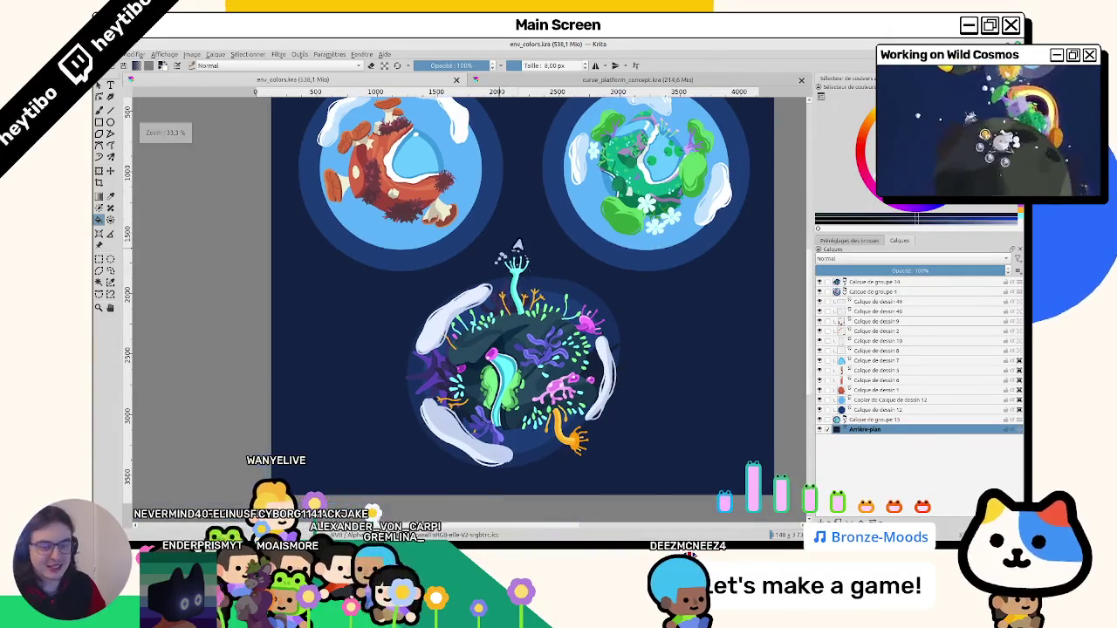